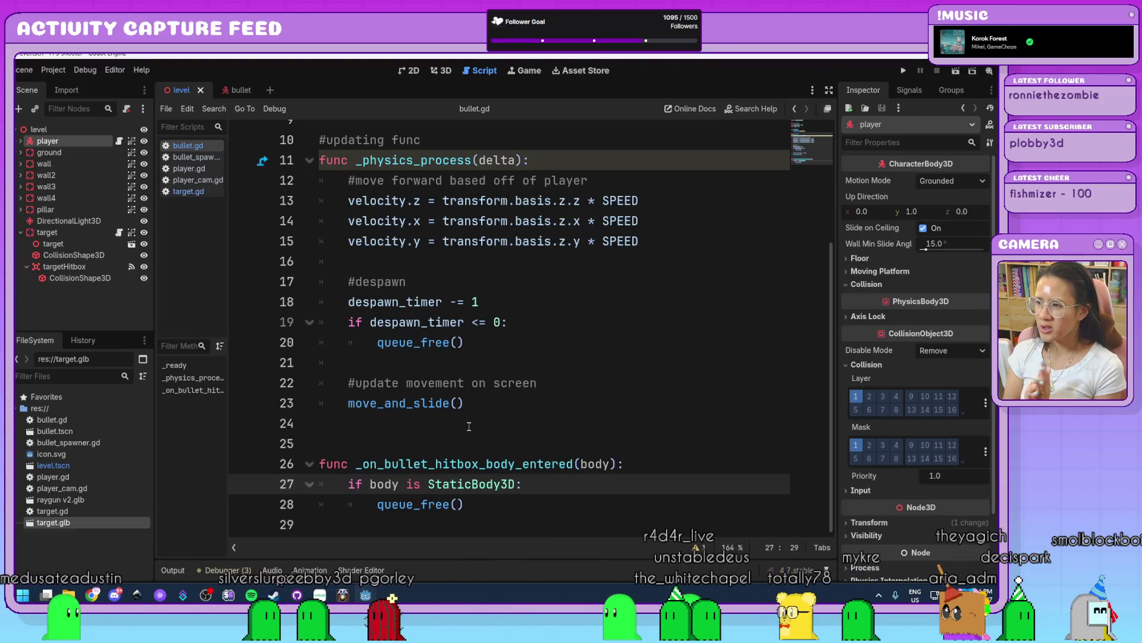
- Toggle collision layer bit 1 on the player node in the level scene's Inspector
click(851, 403)
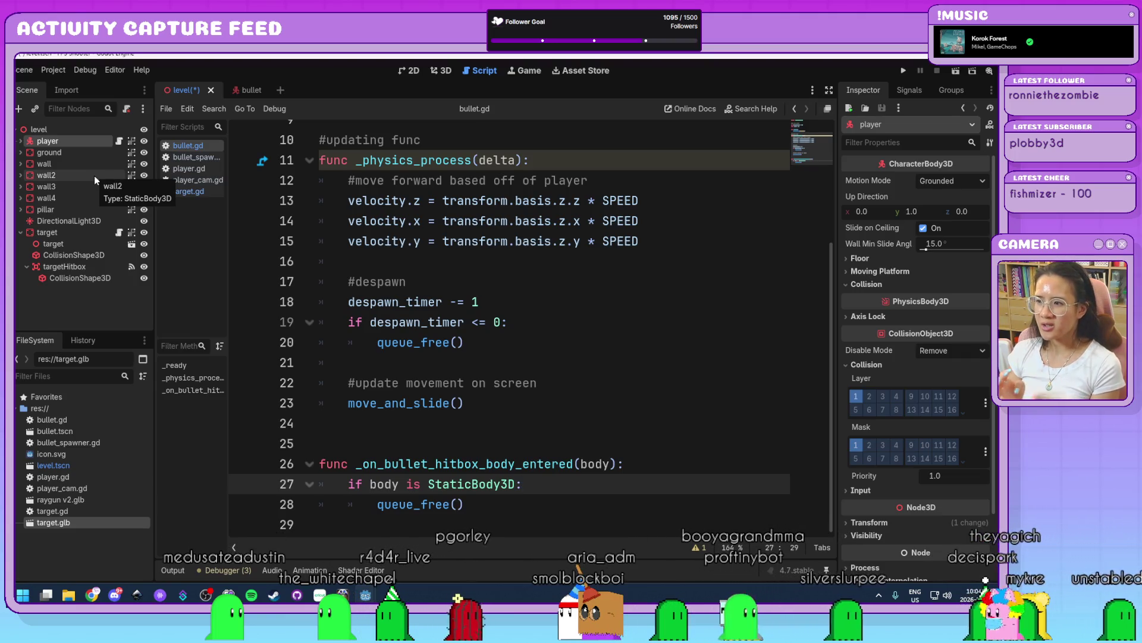
- In the bullet scene, enable collision layer bit 2 on bulletHitbox instead of layer 1
click(246, 90)
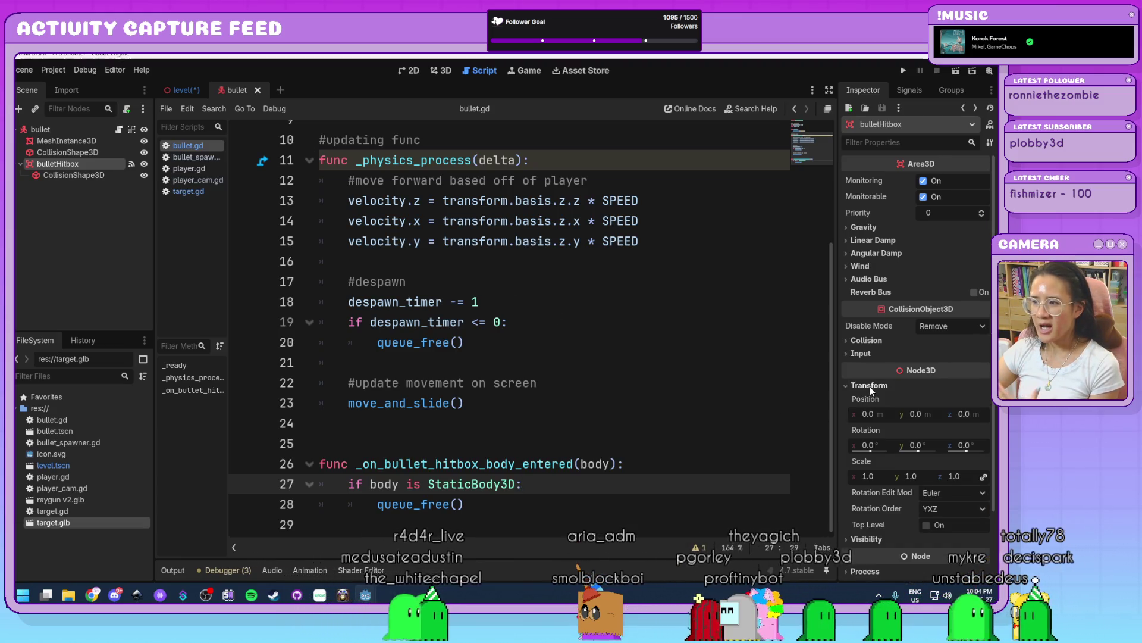
click(873, 340)
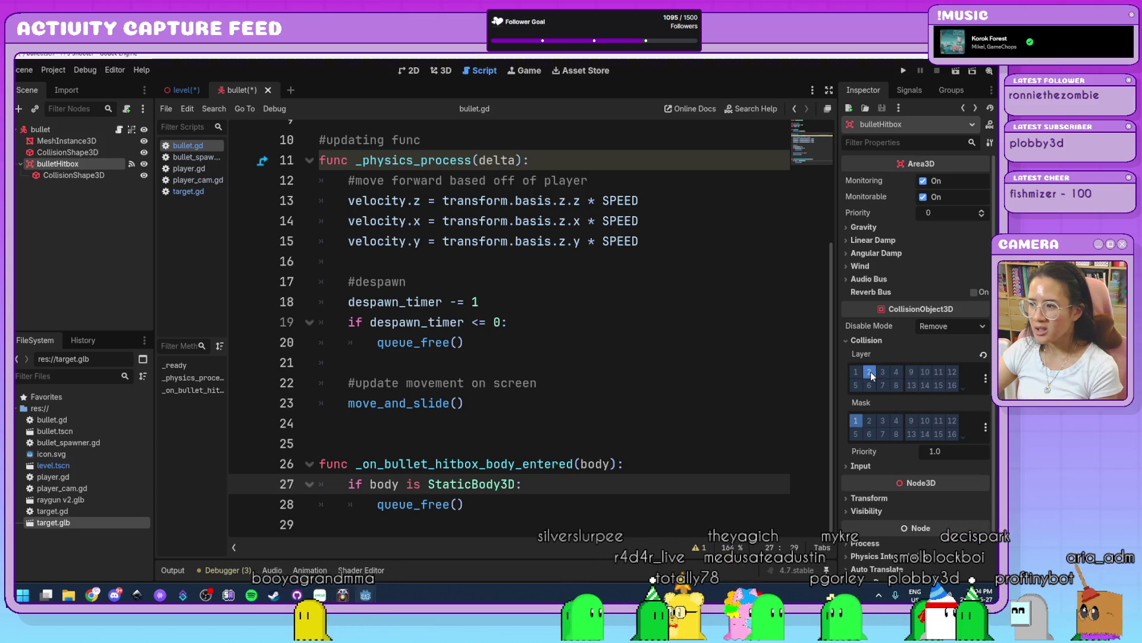
click(870, 371)
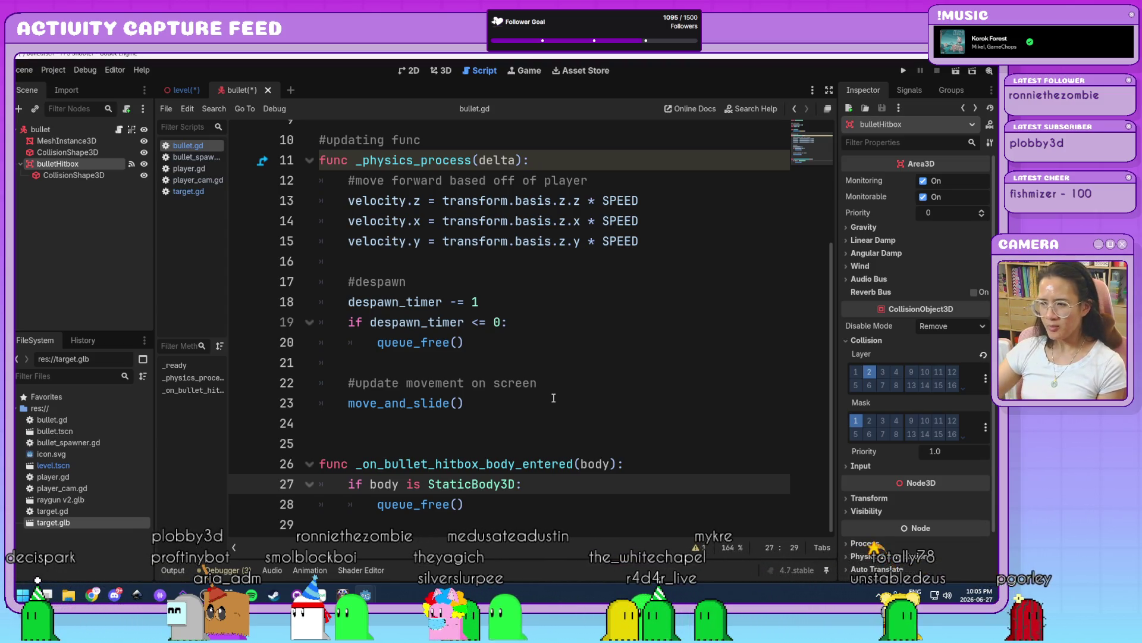
- Save the bullet scene and zoom bullet.gd to 100% so all 29 lines show
click(545, 502)
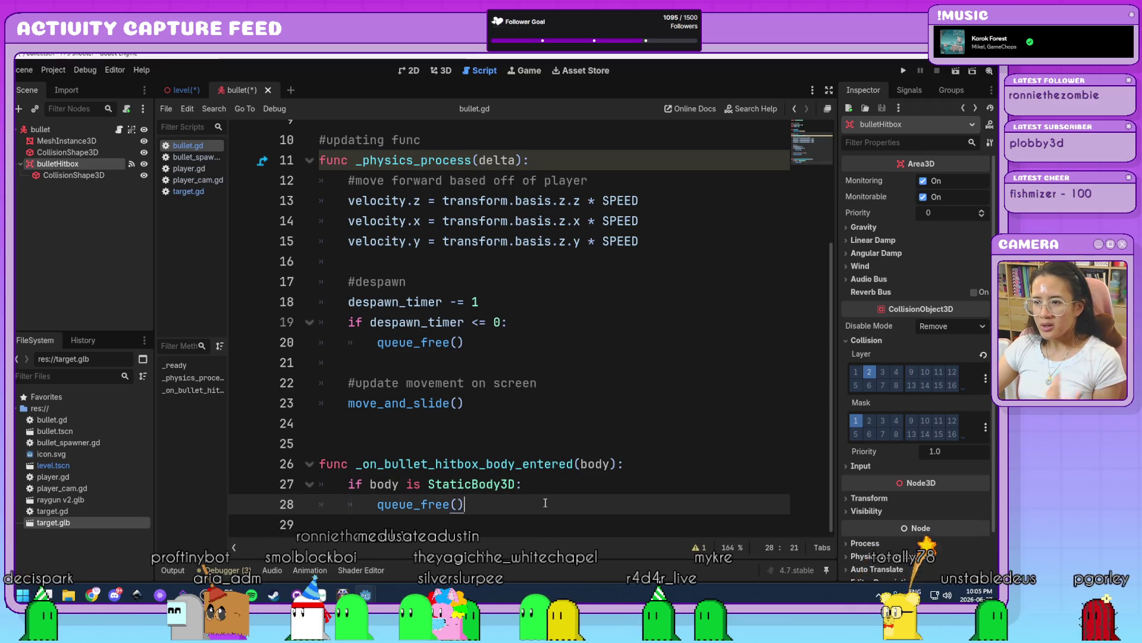
scroll(545, 503, up, 3)
key(ctrl+s)
ctrl+scroll(591, 429, down, 5)
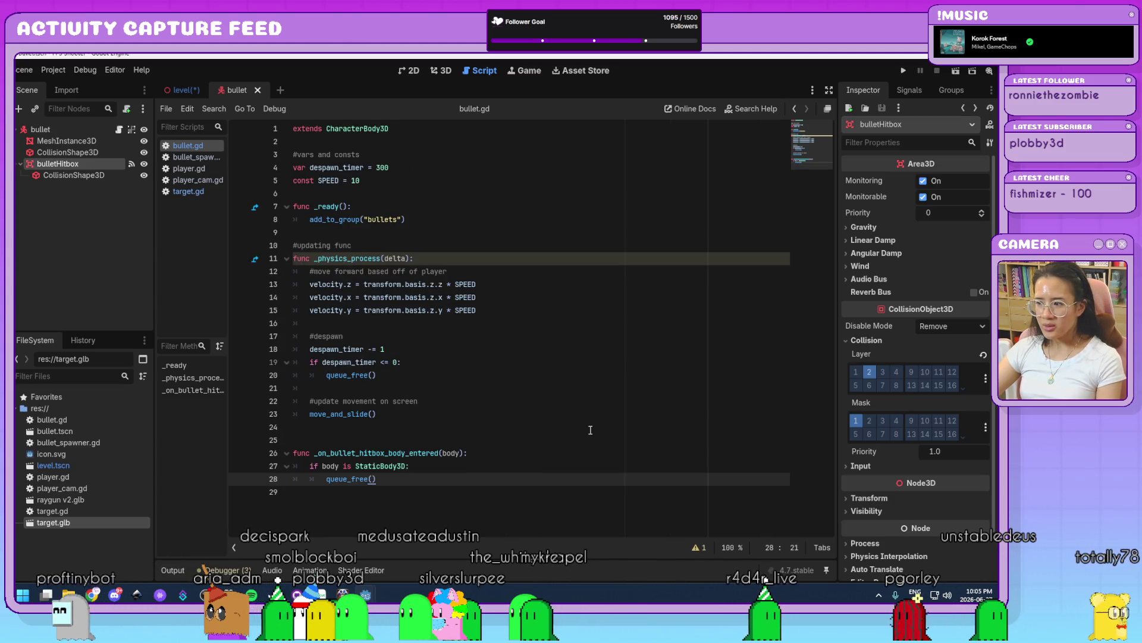
click(408, 73)
- Switch to the 3D view and zoom out on the bullet at the scene origin
click(440, 72)
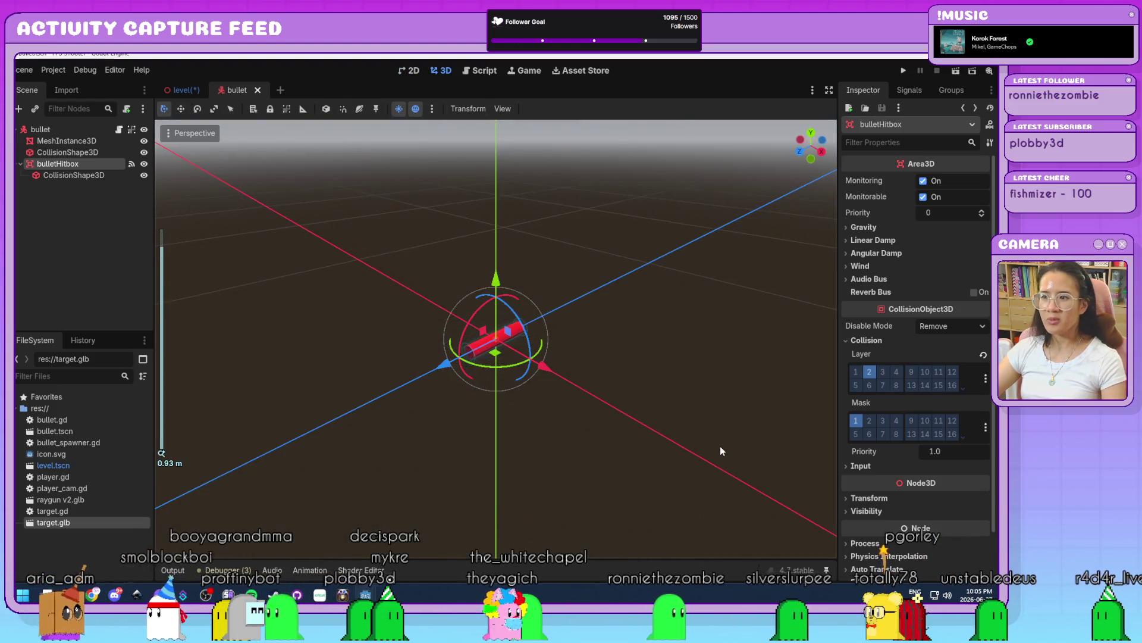
scroll(721, 451, down, 5)
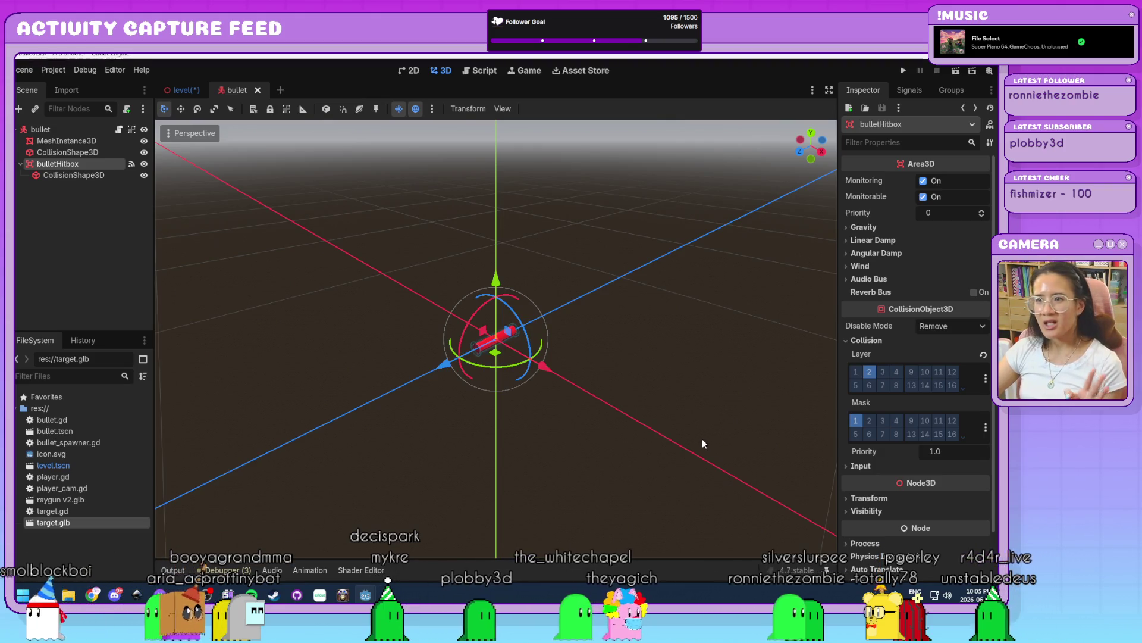